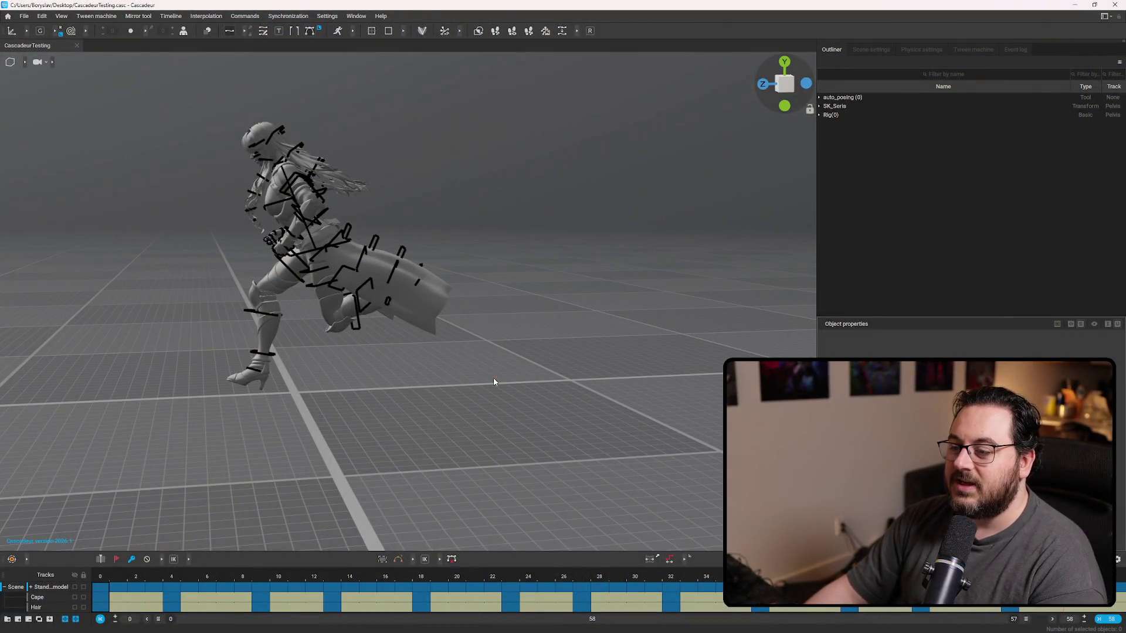
Orbit closer around the running character while the run cycle plays.
{"action": "mouse_move", "coordinate": [437, 414]}
{"action": "right_mouse_down"}
{"action": "mouse_move", "coordinate": [364, 402]}
{"action": "mouse_move", "coordinate": [409, 389]}
{"action": "mouse_move", "coordinate": [479, 404]}
{"action": "mouse_move", "coordinate": [346, 470]}
{"action": "mouse_move", "coordinate": [641, 432]}
{"action": "mouse_move", "coordinate": [449, 384]}
{"action": "mouse_move", "coordinate": [441, 246]}
{"action": "mouse_move", "coordinate": [532, 275]}
{"action": "mouse_move", "coordinate": [399, 127]}
{"action": "mouse_move", "coordinate": [433, 163]}
{"action": "right_mouse_up"}
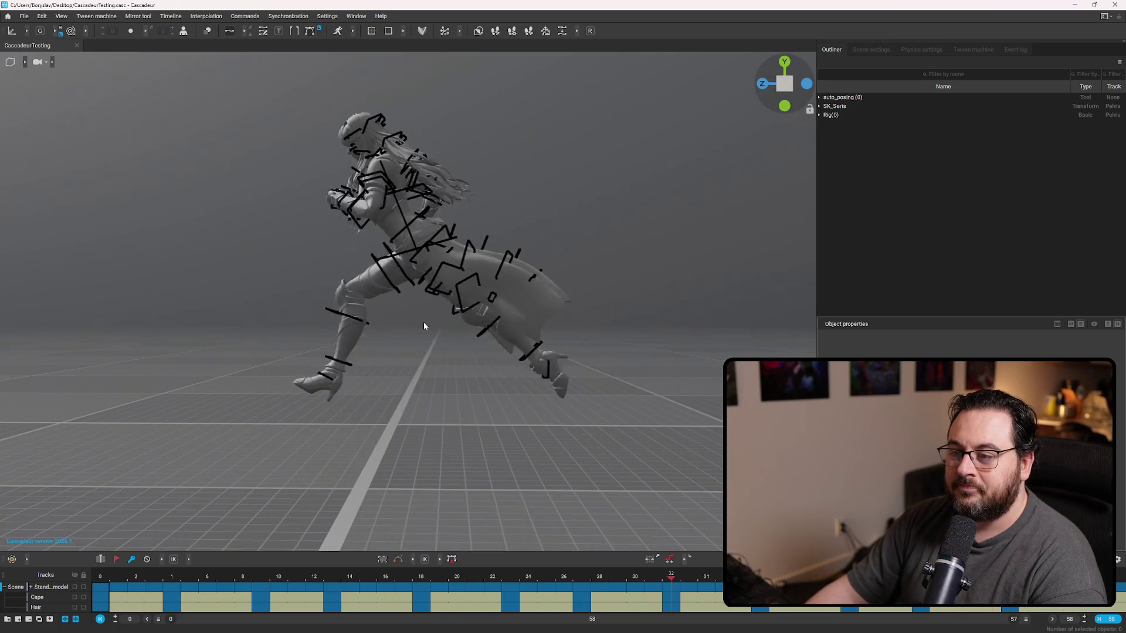
{"action": "mouse_move", "coordinate": [427, 327]}
{"action": "right_mouse_down"}
{"action": "mouse_move", "coordinate": [377, 447]}
{"action": "mouse_move", "coordinate": [365, 442]}
{"action": "mouse_move", "coordinate": [370, 405]}
{"action": "mouse_move", "coordinate": [598, 397]}
{"action": "mouse_move", "coordinate": [425, 410]}
{"action": "mouse_move", "coordinate": [447, 420]}
{"action": "mouse_move", "coordinate": [392, 432]}
{"action": "mouse_move", "coordinate": [263, 423]}
{"action": "mouse_move", "coordinate": [534, 359]}
{"action": "right_mouse_up"}
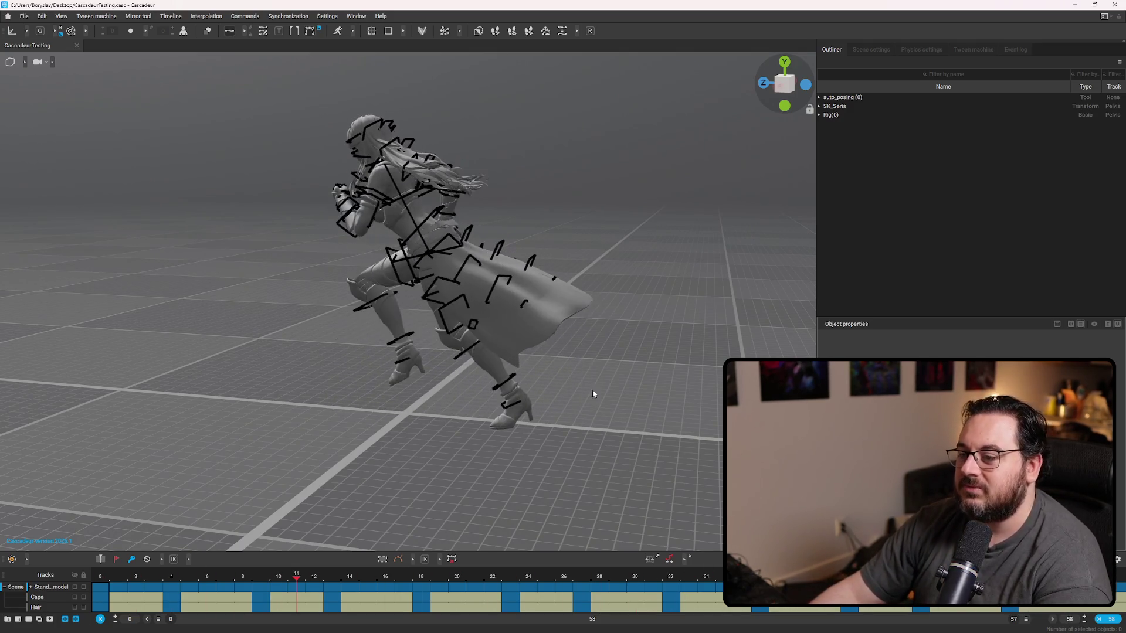
Test moving and rotating the cape tip upward, undoing back to the original pose.
{"action": "left_click", "coordinate": [553, 281]}
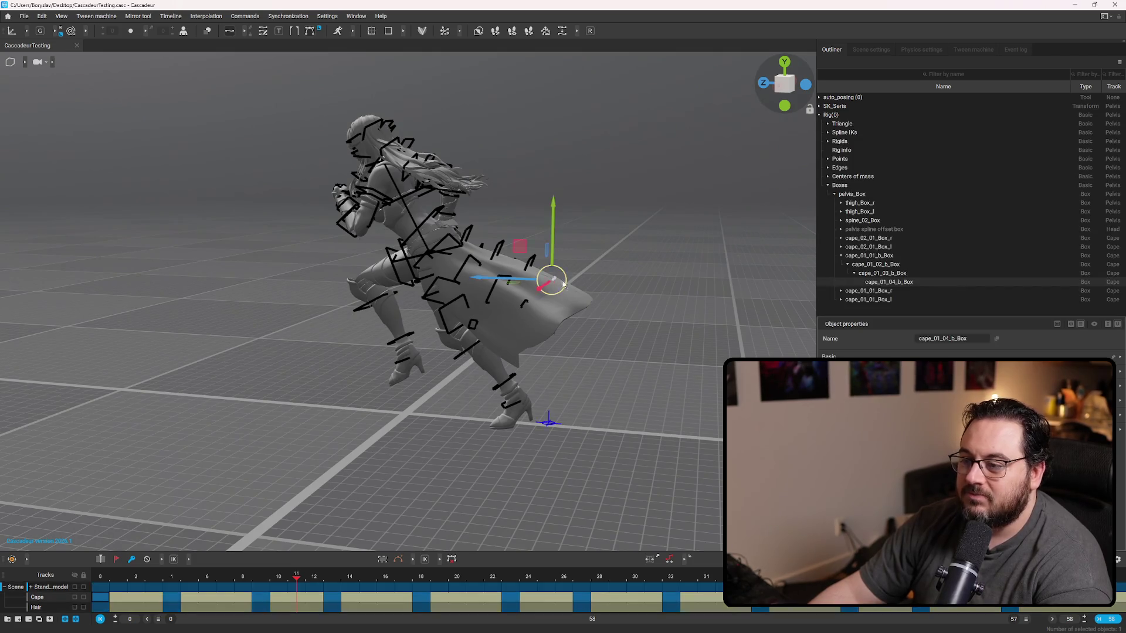
{"action": "mouse_move", "coordinate": [557, 284]}
{"action": "left_mouse_down"}
{"action": "mouse_move", "coordinate": [581, 166]}
{"action": "mouse_move", "coordinate": [630, 95]}
{"action": "mouse_move", "coordinate": [550, 334]}
{"action": "mouse_move", "coordinate": [622, 248]}
{"action": "mouse_move", "coordinate": [634, 127]}
{"action": "mouse_move", "coordinate": [659, 276]}
{"action": "mouse_move", "coordinate": [539, 313]}
{"action": "mouse_move", "coordinate": [551, 267]}
{"action": "mouse_move", "coordinate": [570, 302]}
{"action": "mouse_move", "coordinate": [557, 246]}
{"action": "mouse_move", "coordinate": [560, 287]}
{"action": "mouse_move", "coordinate": [540, 331]}
{"action": "mouse_move", "coordinate": [542, 304]}
{"action": "mouse_move", "coordinate": [550, 313]}
{"action": "mouse_move", "coordinate": [585, 292]}
{"action": "mouse_move", "coordinate": [592, 219]}
{"action": "left_mouse_up"}
{"action": "key", "text": "ctrl+z"}
{"action": "key", "text": "e"}
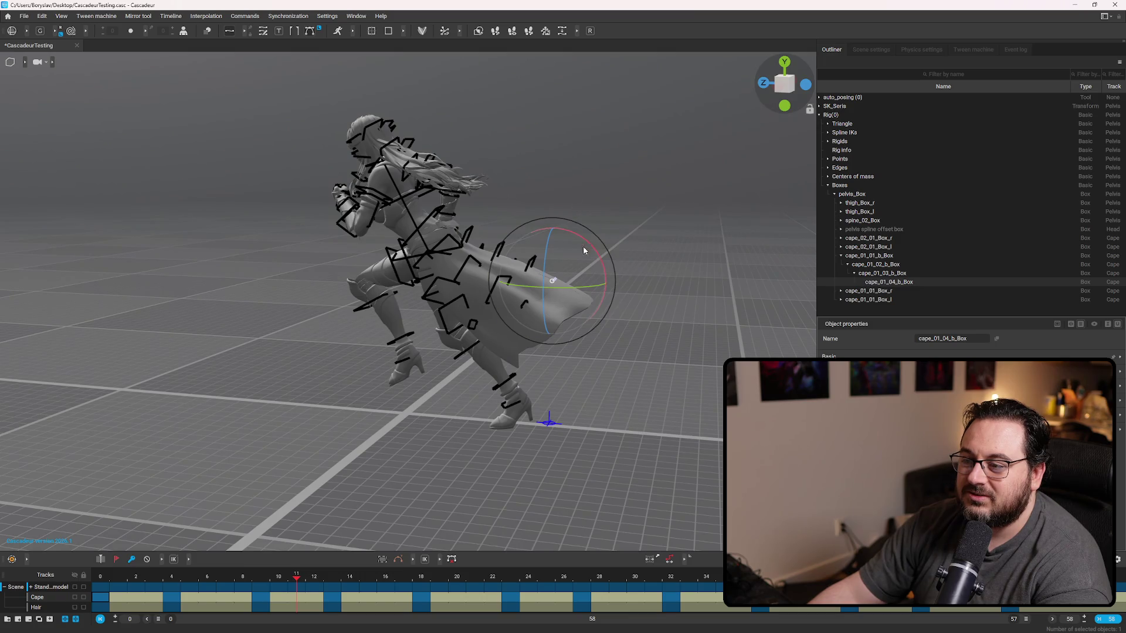
{"action": "left_click_drag", "start_coordinate": [555, 283], "coordinate": [561, 195]}
{"action": "key", "text": "ctrl+z"}
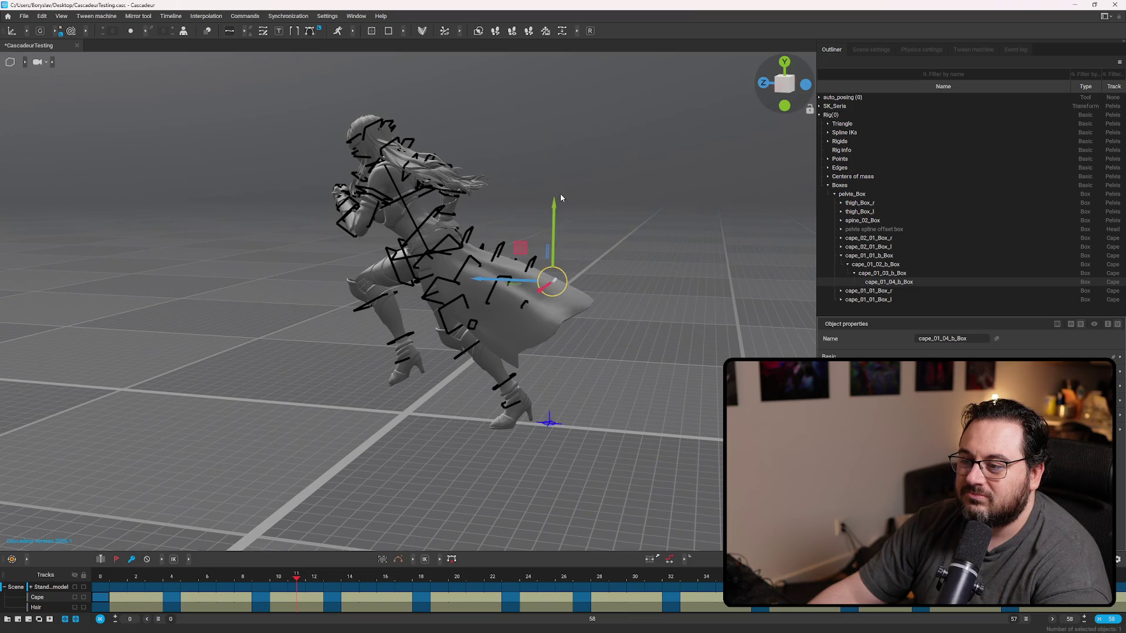
{"action": "left_click_drag", "start_coordinate": [554, 282], "coordinate": [575, 200]}
{"action": "key", "text": "ctrl+z"}
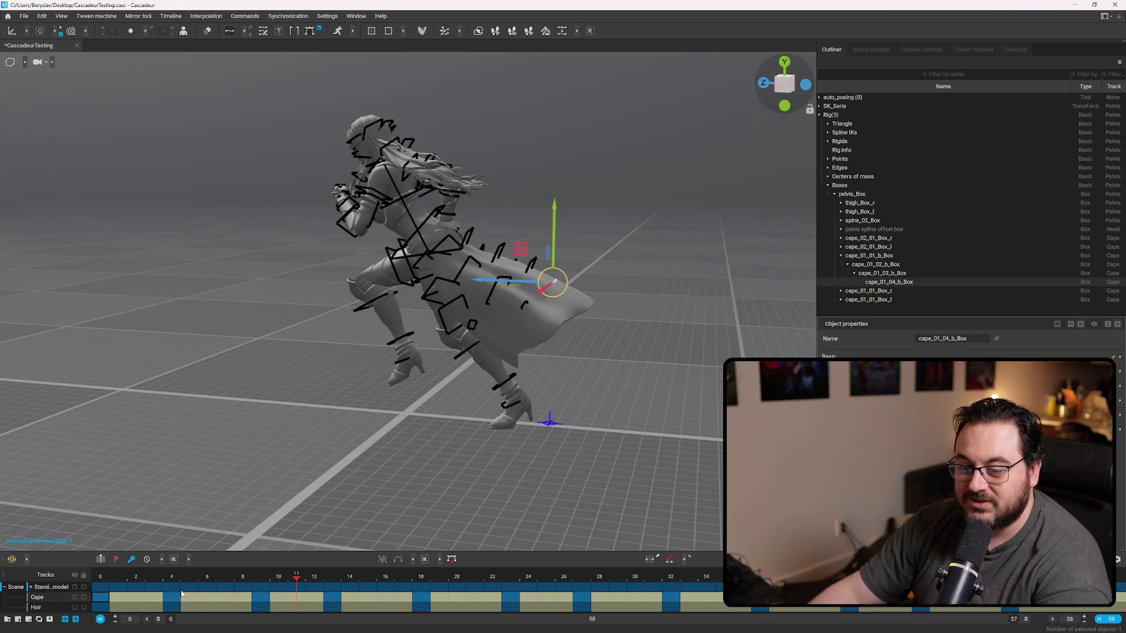
On frame 0, raise and rotate cape_01_04_b_Box so the cape curls upward.
{"action": "left_click_drag", "start_coordinate": [136, 582], "coordinate": [99, 578]}
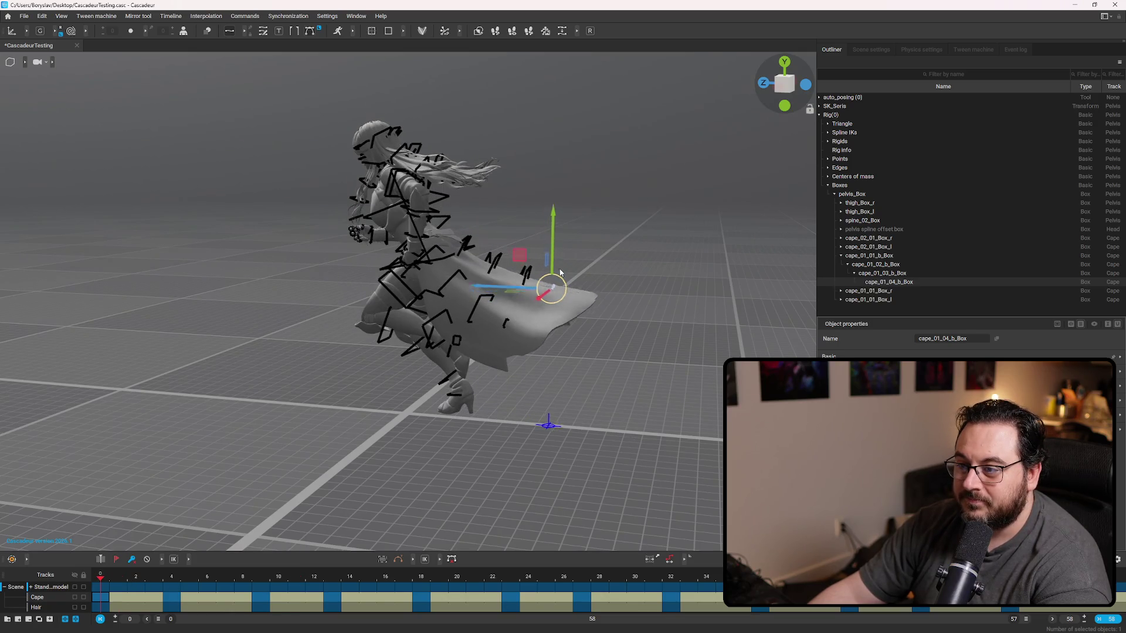
{"action": "mouse_move", "coordinate": [551, 290]}
{"action": "left_mouse_down"}
{"action": "mouse_move", "coordinate": [573, 191]}
{"action": "mouse_move", "coordinate": [608, 220]}
{"action": "mouse_move", "coordinate": [618, 258]}
{"action": "left_mouse_up"}
{"action": "key", "text": "e"}
{"action": "mouse_move", "coordinate": [596, 416]}
{"action": "right_mouse_down"}
{"action": "mouse_move", "coordinate": [626, 435]}
{"action": "mouse_move", "coordinate": [504, 440]}
{"action": "right_mouse_up"}
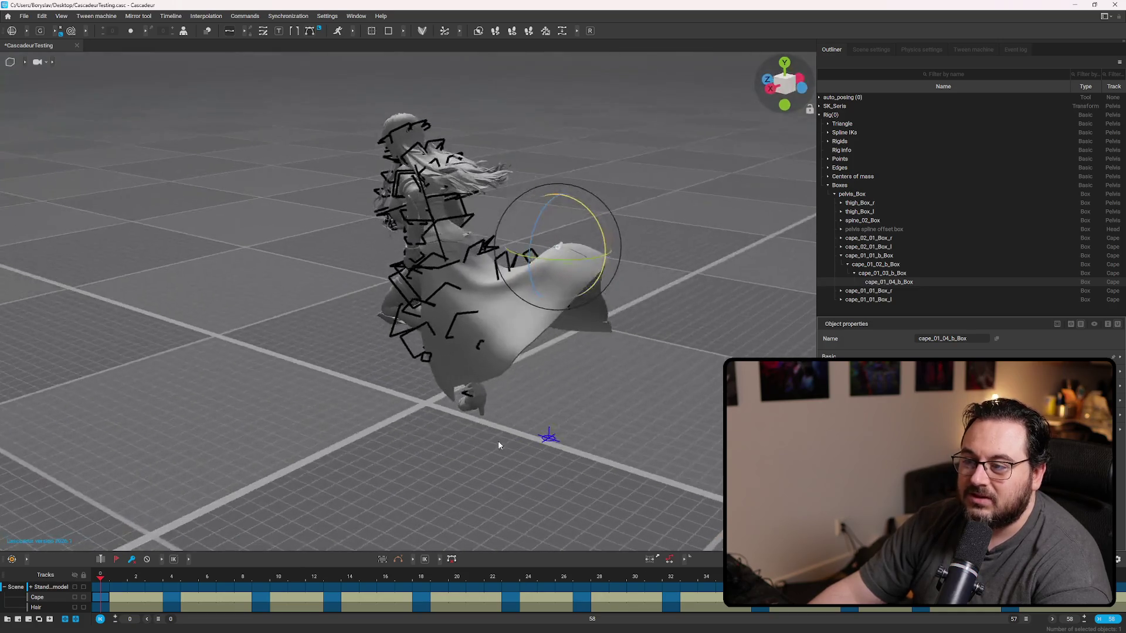
{"action": "mouse_move", "coordinate": [558, 381]}
{"action": "right_mouse_down"}
{"action": "mouse_move", "coordinate": [536, 432]}
{"action": "mouse_move", "coordinate": [534, 410]}
{"action": "mouse_move", "coordinate": [596, 346]}
{"action": "mouse_move", "coordinate": [136, 347]}
{"action": "mouse_move", "coordinate": [809, 346]}
{"action": "mouse_move", "coordinate": [625, 343]}
{"action": "mouse_move", "coordinate": [462, 310]}
{"action": "mouse_move", "coordinate": [611, 300]}
{"action": "mouse_move", "coordinate": [564, 301]}
{"action": "mouse_move", "coordinate": [526, 382]}
{"action": "right_mouse_up"}
{"action": "left_click", "coordinate": [535, 410]}
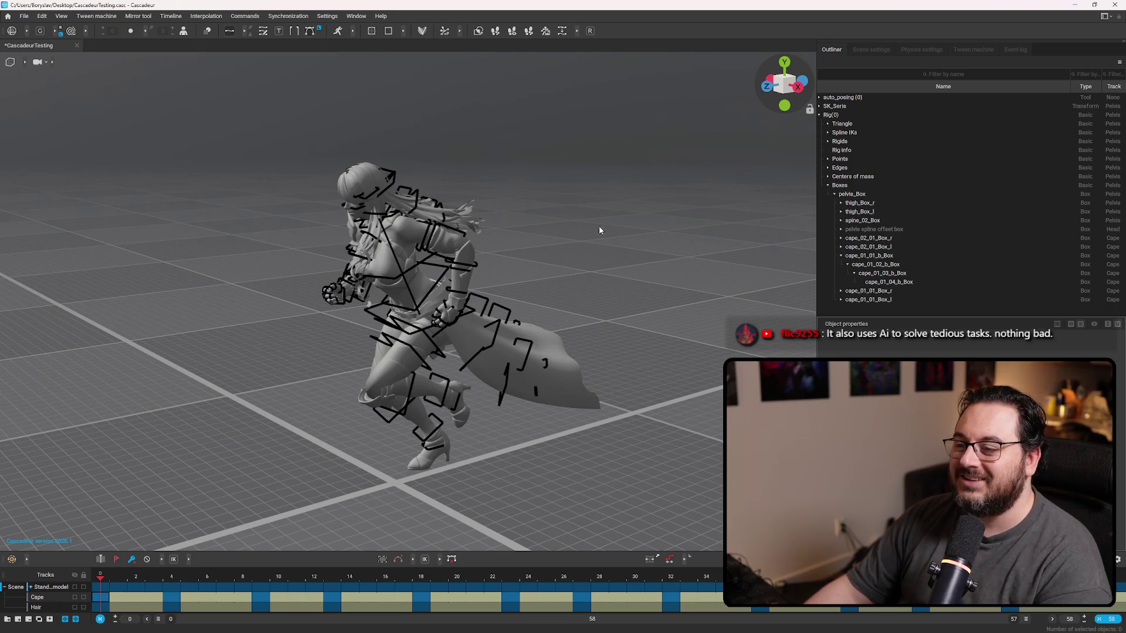
Orbit around the character to inspect the running pose from several sides.
{"action": "right_click_drag", "start_coordinate": [599, 228], "coordinate": [394, 233]}
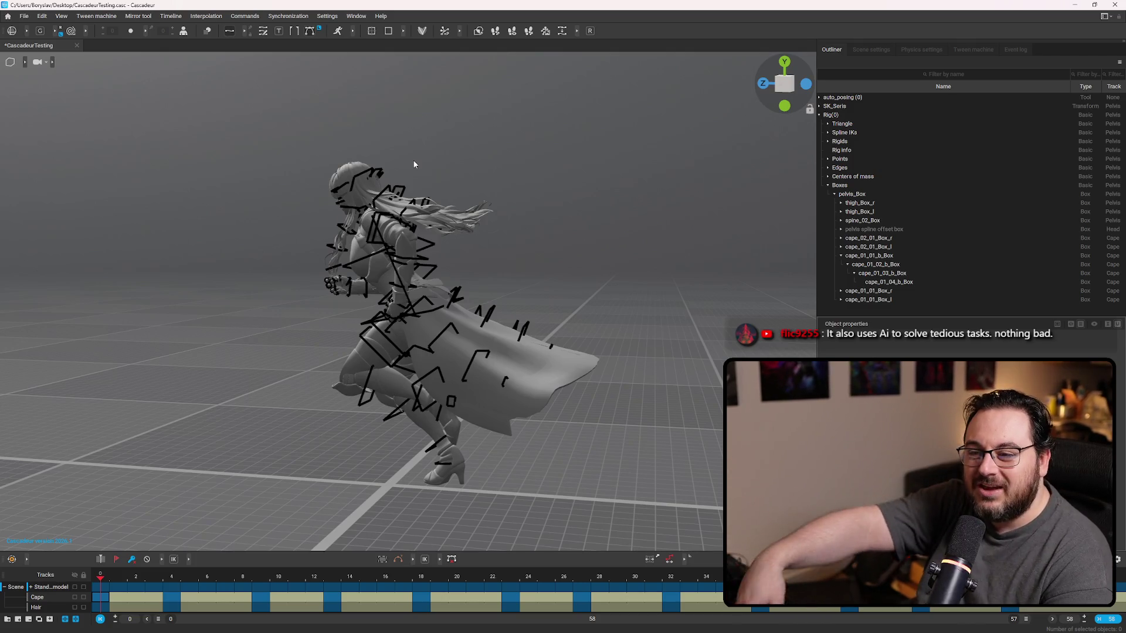
{"action": "right_click_drag", "start_coordinate": [651, 289], "coordinate": [698, 286]}
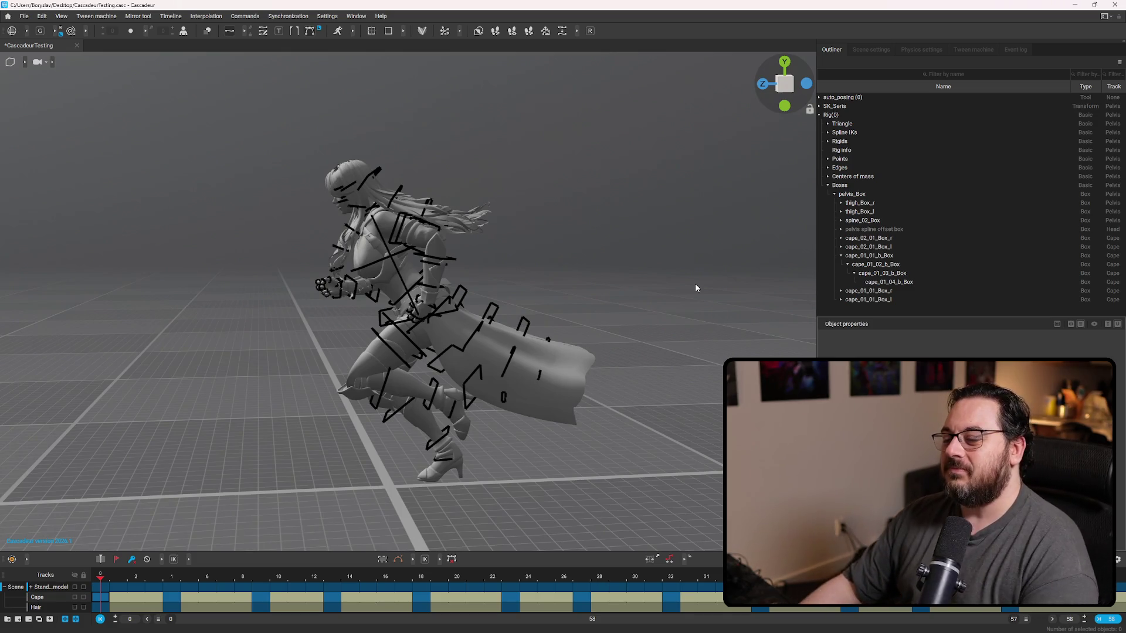
{"action": "mouse_move", "coordinate": [683, 331]}
{"action": "right_mouse_down"}
{"action": "mouse_move", "coordinate": [620, 269]}
{"action": "mouse_move", "coordinate": [473, 195]}
{"action": "mouse_move", "coordinate": [677, 264]}
{"action": "mouse_move", "coordinate": [689, 283]}
{"action": "mouse_move", "coordinate": [522, 249]}
{"action": "mouse_move", "coordinate": [619, 270]}
{"action": "mouse_move", "coordinate": [723, 271]}
{"action": "mouse_move", "coordinate": [740, 213]}
{"action": "mouse_move", "coordinate": [787, 248]}
{"action": "mouse_move", "coordinate": [362, 268]}
{"action": "mouse_move", "coordinate": [644, 281]}
{"action": "mouse_move", "coordinate": [328, 325]}
{"action": "mouse_move", "coordinate": [374, 318]}
{"action": "right_mouse_up"}
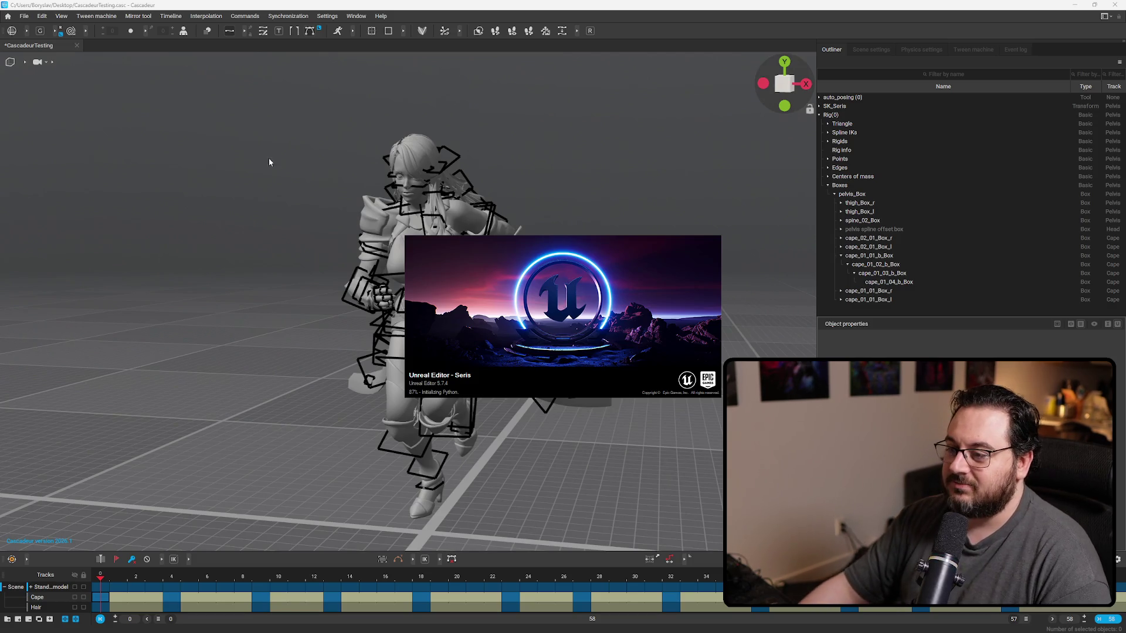
Dismiss the error and place the SK_Seris mesh from untitled_asset into the level, focused.
{"action": "left_click", "coordinate": [660, 342]}
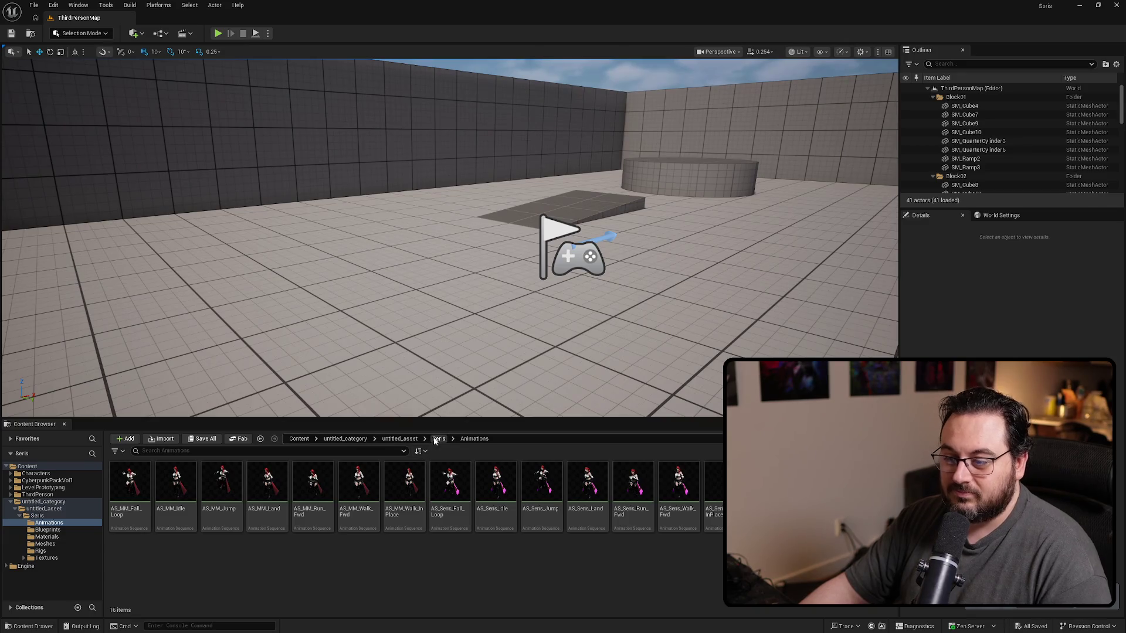
{"action": "left_click", "coordinate": [346, 439]}
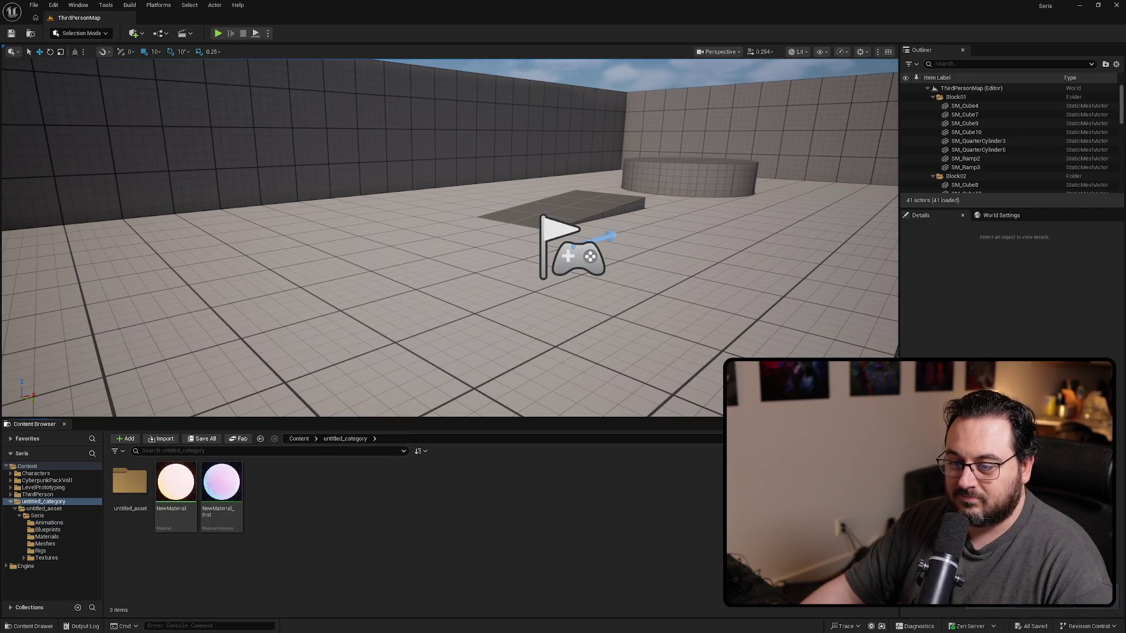
{"action": "double_click", "coordinate": [129, 482]}
{"action": "left_click", "coordinate": [176, 482]}
{"action": "mouse_move", "coordinate": [380, 256]}
{"action": "left_mouse_down"}
{"action": "mouse_move", "coordinate": [417, 271]}
{"action": "mouse_move", "coordinate": [378, 264]}
{"action": "left_mouse_up"}
{"action": "key", "text": "f"}
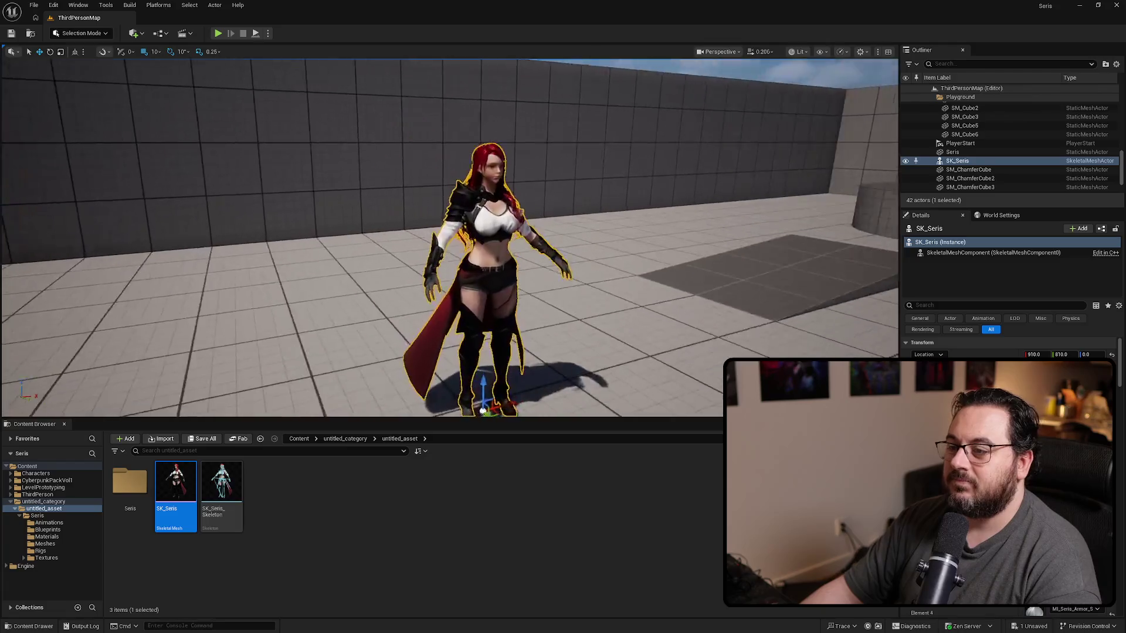
Compare unlit and lit shading, then fly close around the character in full-screen view.
{"action": "key", "text": "alt+3"}
{"action": "key", "text": "alt+4"}
{"action": "scroll", "coordinate": [580, 243], "scroll_direction": "down", "scroll_amount": 5}
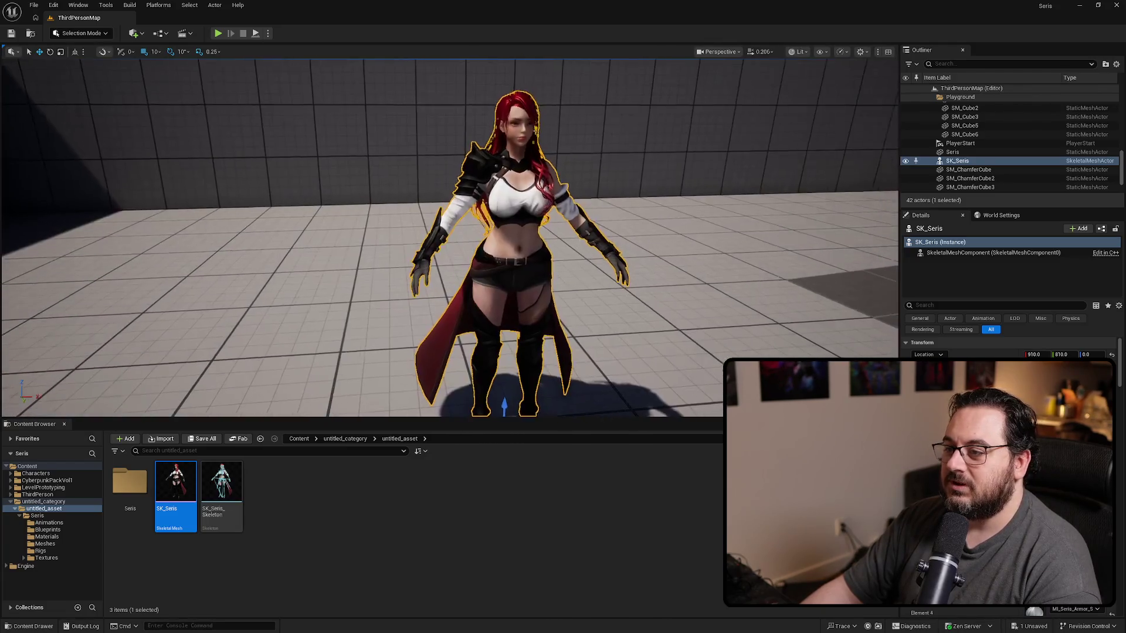
{"action": "key", "text": "F11"}
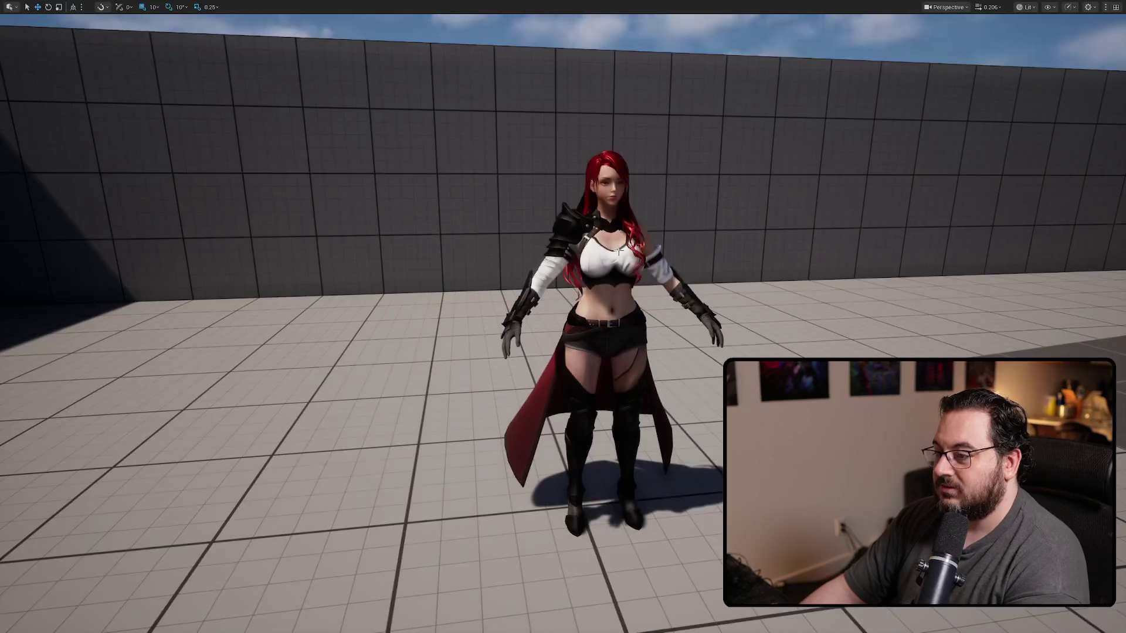
{"action": "mouse_move", "coordinate": [619, 251]}
{"action": "right_mouse_down"}
{"action": "mouse_move", "coordinate": [592, 252]}
{"action": "mouse_move", "coordinate": [628, 252]}
{"action": "right_mouse_up"}
{"action": "scroll", "coordinate": [685, 258], "scroll_direction": "down", "scroll_amount": 3}
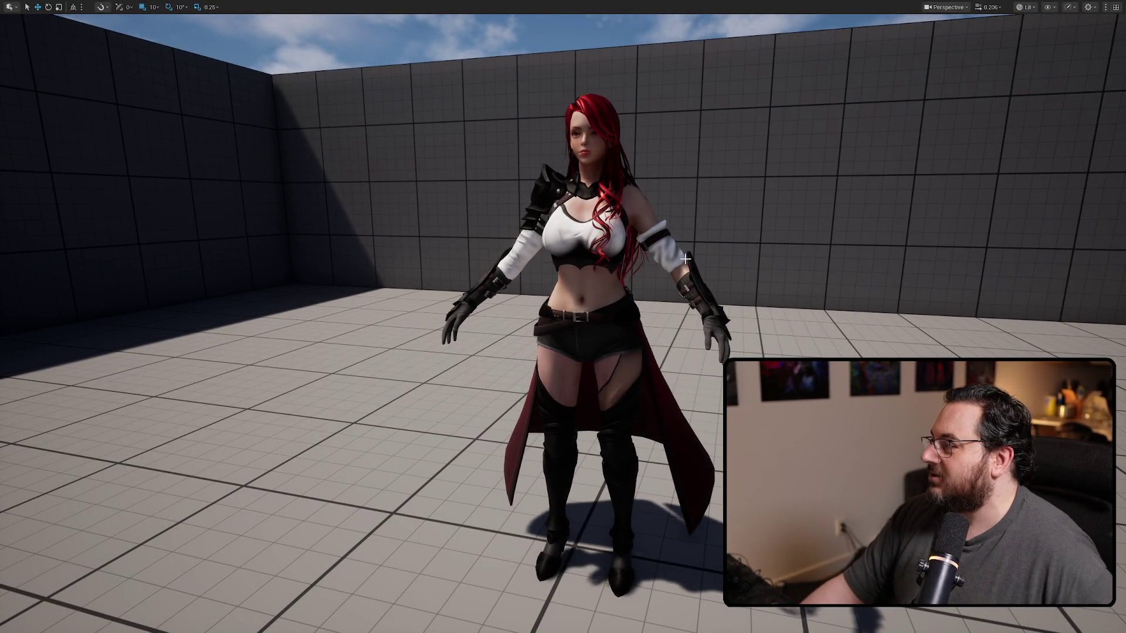
{"action": "mouse_move", "coordinate": [685, 259]}
{"action": "right_mouse_down"}
{"action": "mouse_move", "coordinate": [683, 305]}
{"action": "mouse_move", "coordinate": [680, 246]}
{"action": "mouse_move", "coordinate": [643, 298]}
{"action": "right_mouse_up"}
{"action": "scroll", "coordinate": [680, 246], "scroll_direction": "up", "scroll_amount": 2}
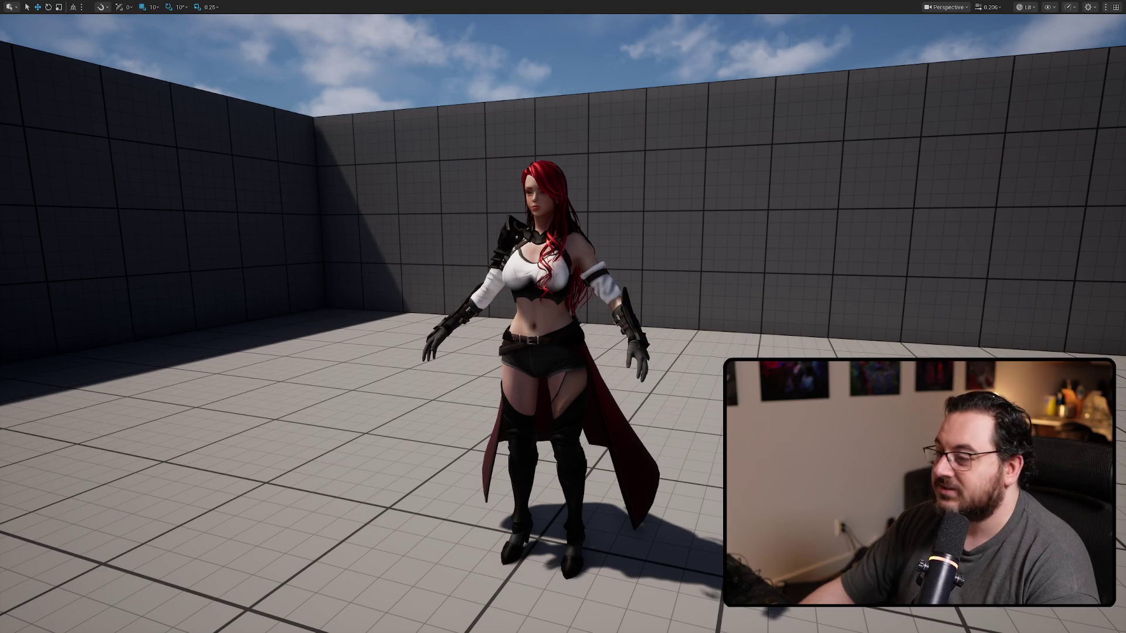
{"action": "mouse_move", "coordinate": [751, 195]}
{"action": "left_mouse_down"}
{"action": "mouse_move", "coordinate": [779, 176]}
{"action": "mouse_move", "coordinate": [750, 205]}
{"action": "mouse_move", "coordinate": [891, 194]}
{"action": "mouse_move", "coordinate": [721, 197]}
{"action": "mouse_move", "coordinate": [762, 197]}
{"action": "mouse_move", "coordinate": [739, 196]}
{"action": "mouse_move", "coordinate": [749, 200]}
{"action": "left_mouse_up"}
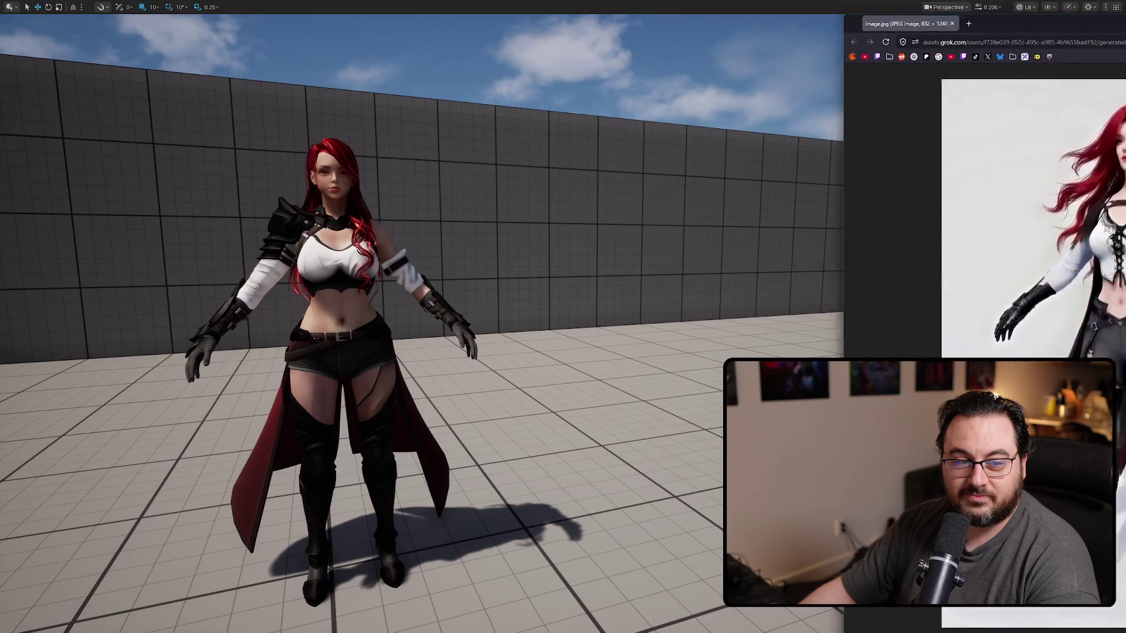
Bring in and resize the concept art window, minimize it, and frame the character left.
{"action": "left_click_drag", "start_coordinate": [1125, 23], "coordinate": [644, 25]}
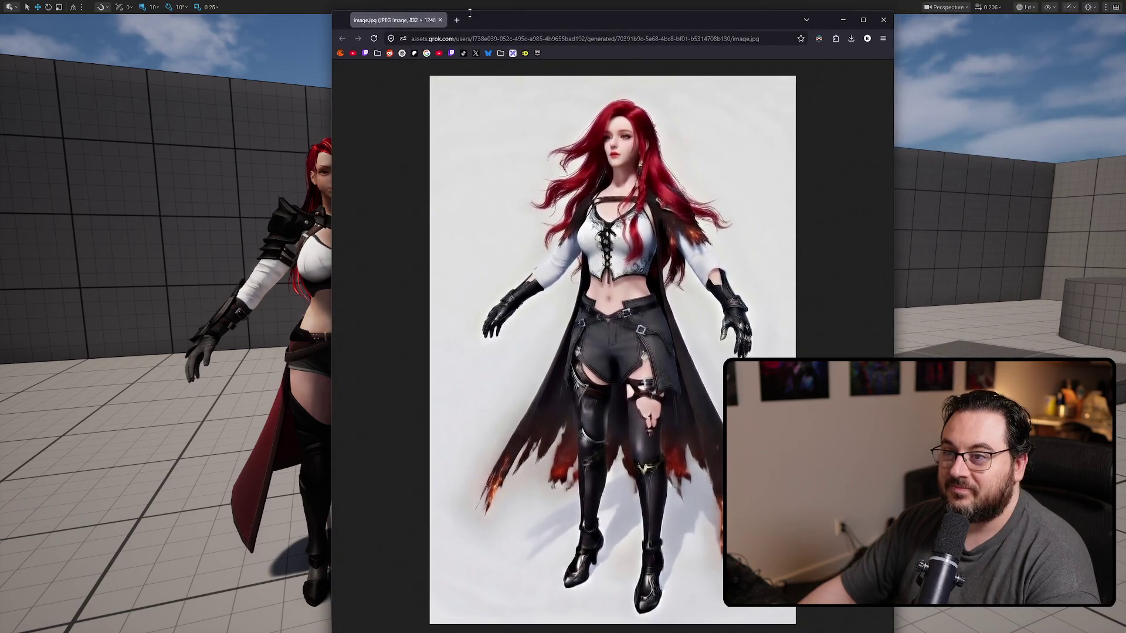
{"action": "mouse_move", "coordinate": [331, 11]}
{"action": "left_mouse_down"}
{"action": "mouse_move", "coordinate": [467, 88]}
{"action": "mouse_move", "coordinate": [478, 156]}
{"action": "mouse_move", "coordinate": [494, 166]}
{"action": "left_mouse_up"}
{"action": "mouse_move", "coordinate": [691, 173]}
{"action": "left_mouse_down"}
{"action": "mouse_move", "coordinate": [630, 111]}
{"action": "mouse_move", "coordinate": [653, 105]}
{"action": "left_mouse_up"}
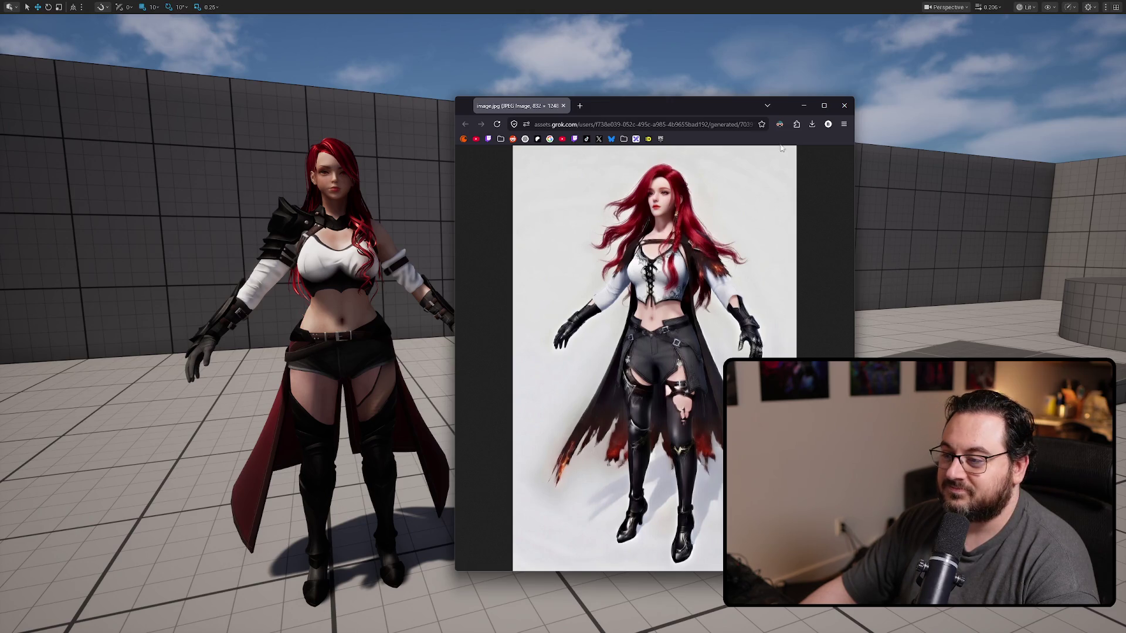
{"action": "left_click_drag", "start_coordinate": [697, 113], "coordinate": [680, 101]}
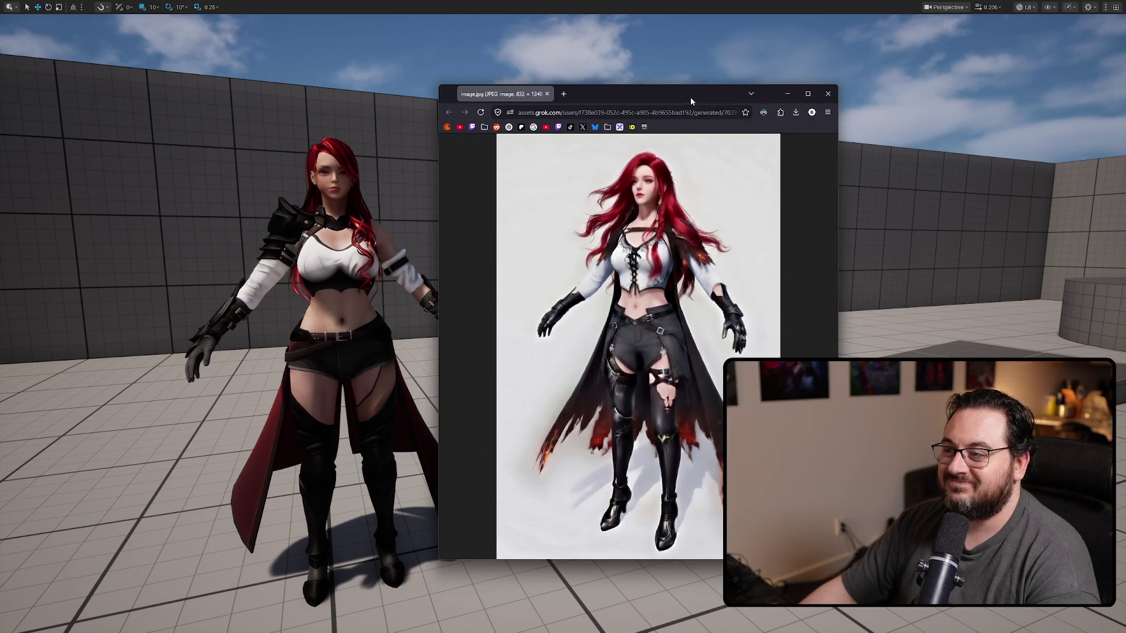
{"action": "left_click", "coordinate": [787, 93]}
{"action": "mouse_move", "coordinate": [563, 317]}
{"action": "right_mouse_down"}
{"action": "mouse_move", "coordinate": [592, 317]}
{"action": "mouse_move", "coordinate": [527, 317]}
{"action": "right_mouse_up"}
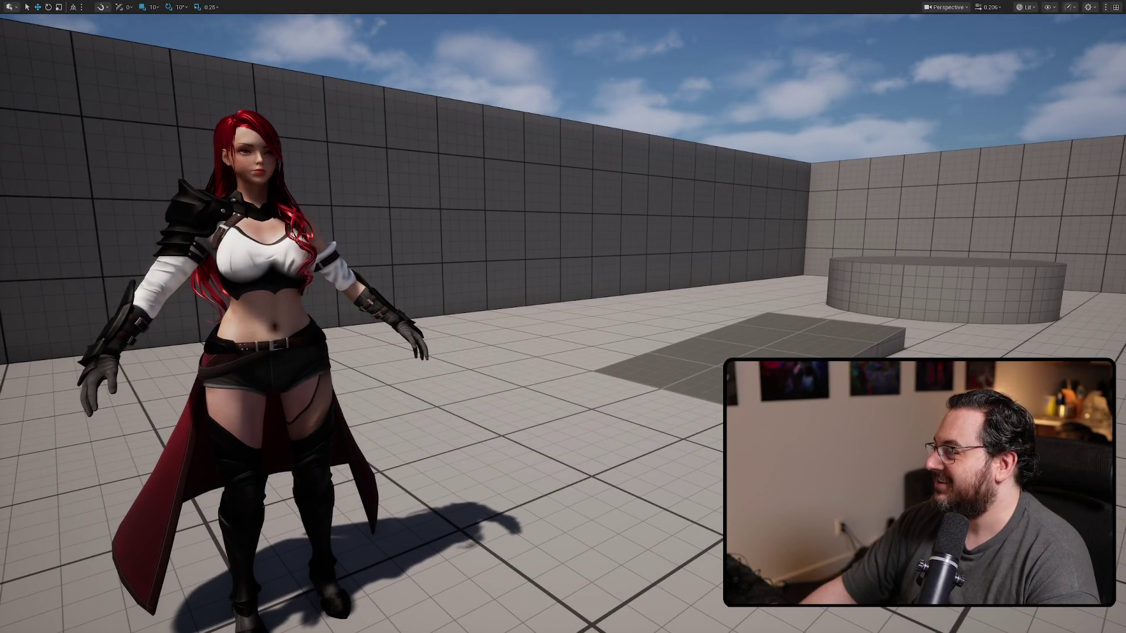
Set the concept art window narrower at the left beside the character, then close it.
{"action": "key", "text": "alt+Tab"}
{"action": "mouse_move", "coordinate": [680, 81]}
{"action": "left_mouse_down"}
{"action": "mouse_move", "coordinate": [649, 77]}
{"action": "mouse_move", "coordinate": [659, 85]}
{"action": "left_mouse_up"}
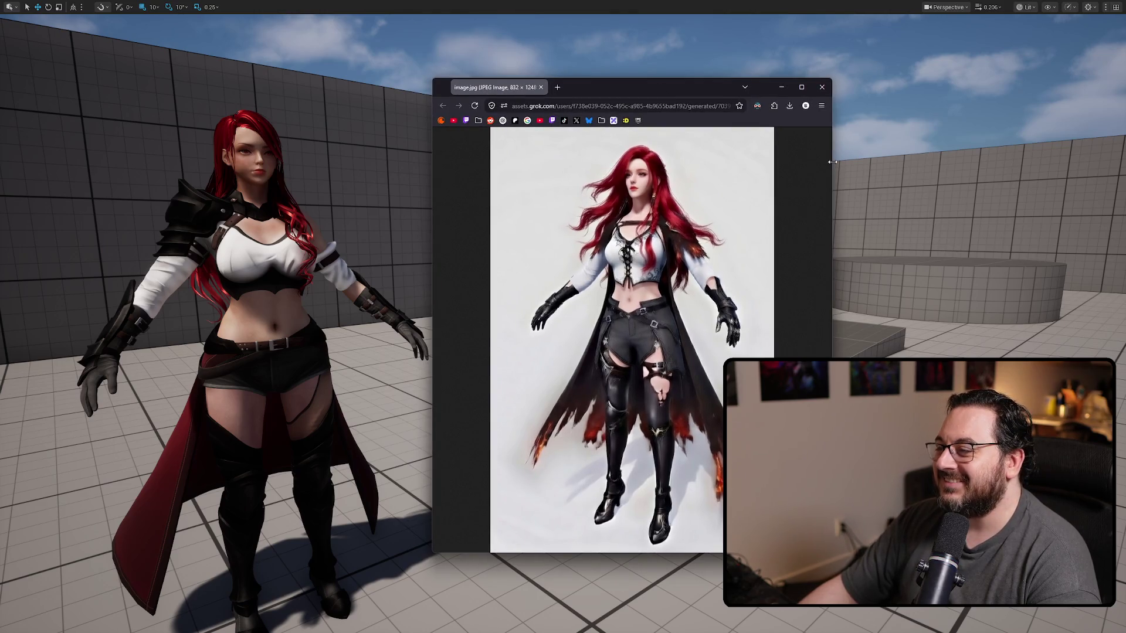
{"action": "left_click_drag", "start_coordinate": [831, 164], "coordinate": [740, 173]}
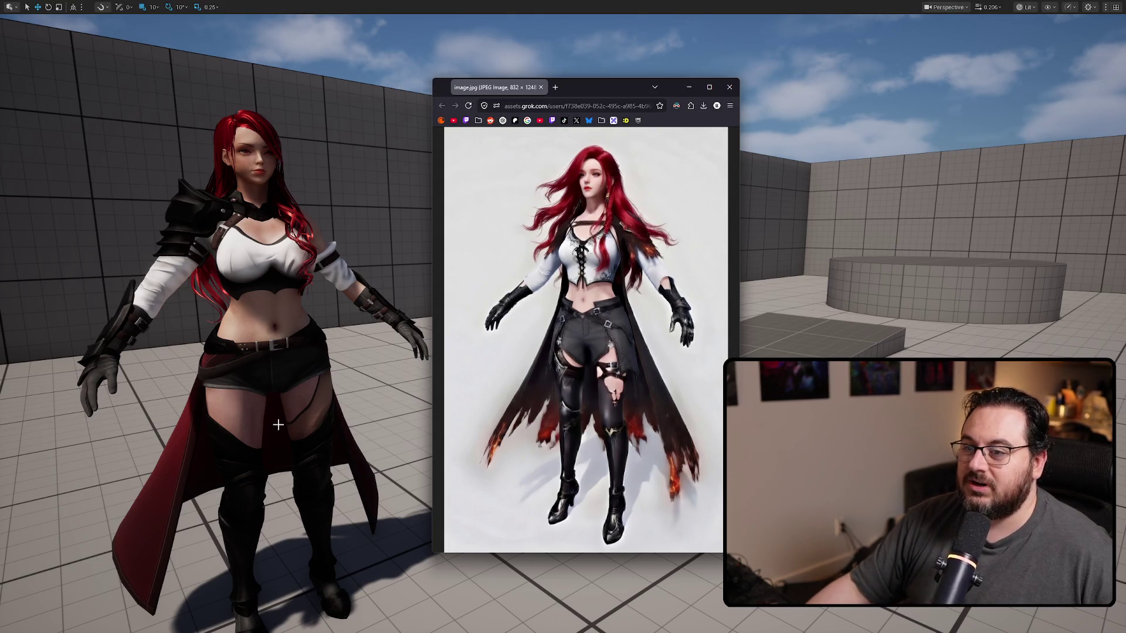
{"action": "left_click", "coordinate": [730, 88]}
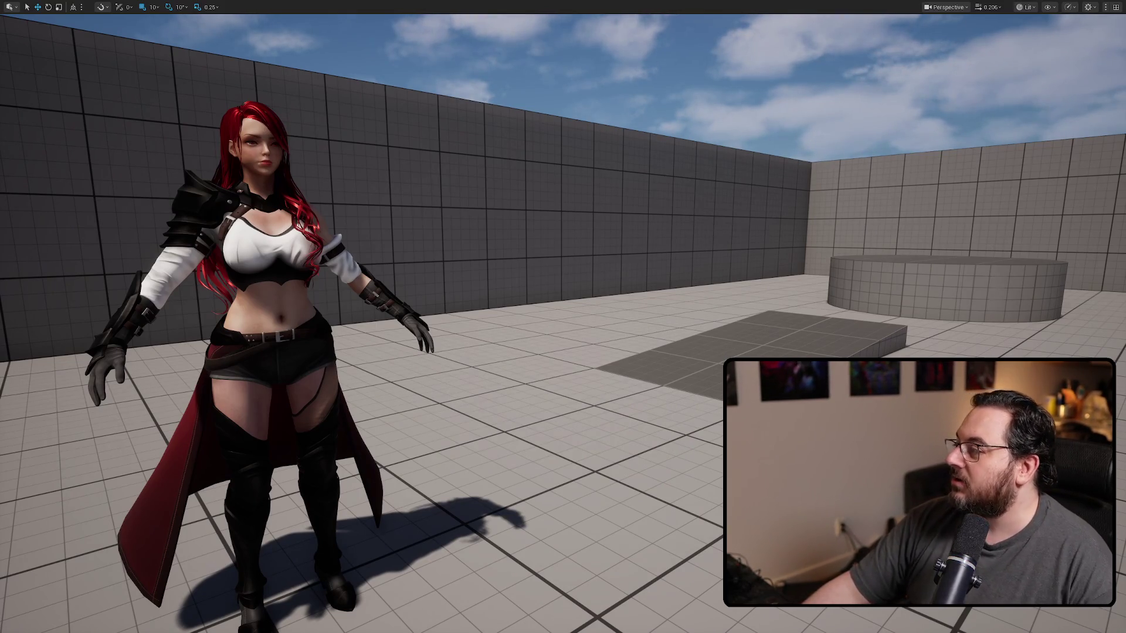
Fly the camera back, exit full-screen, and close Unreal without saving SK_Seris.
{"action": "right_click_drag", "start_coordinate": [251, 354], "coordinate": [250, 354]}
{"action": "right_click_drag", "start_coordinate": [591, 292], "coordinate": [591, 292]}
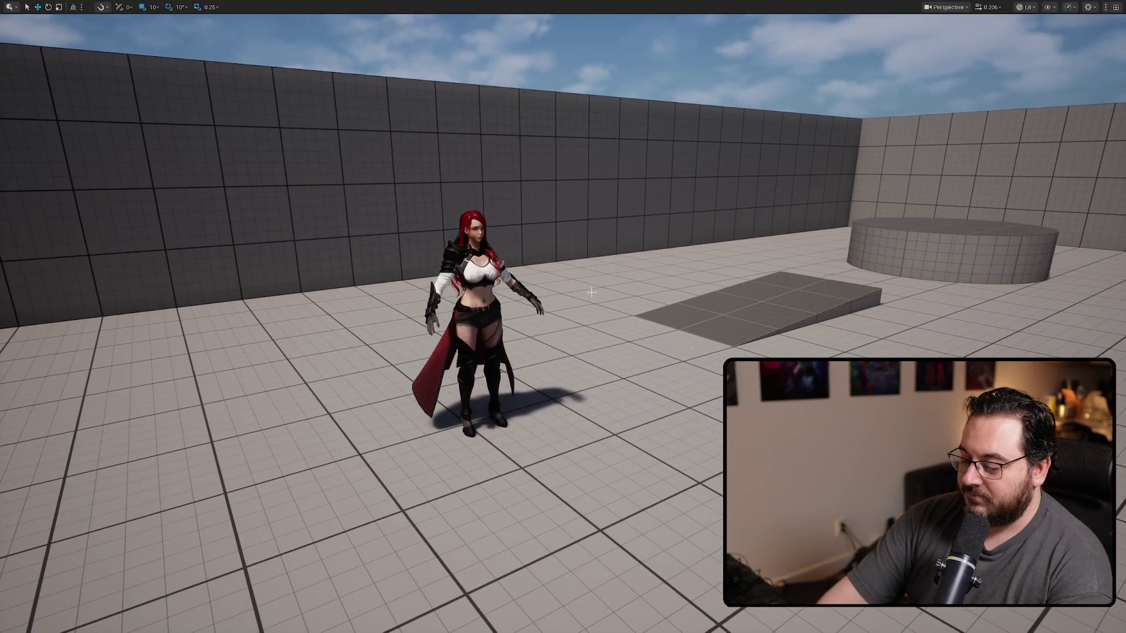
{"action": "key", "text": "F11"}
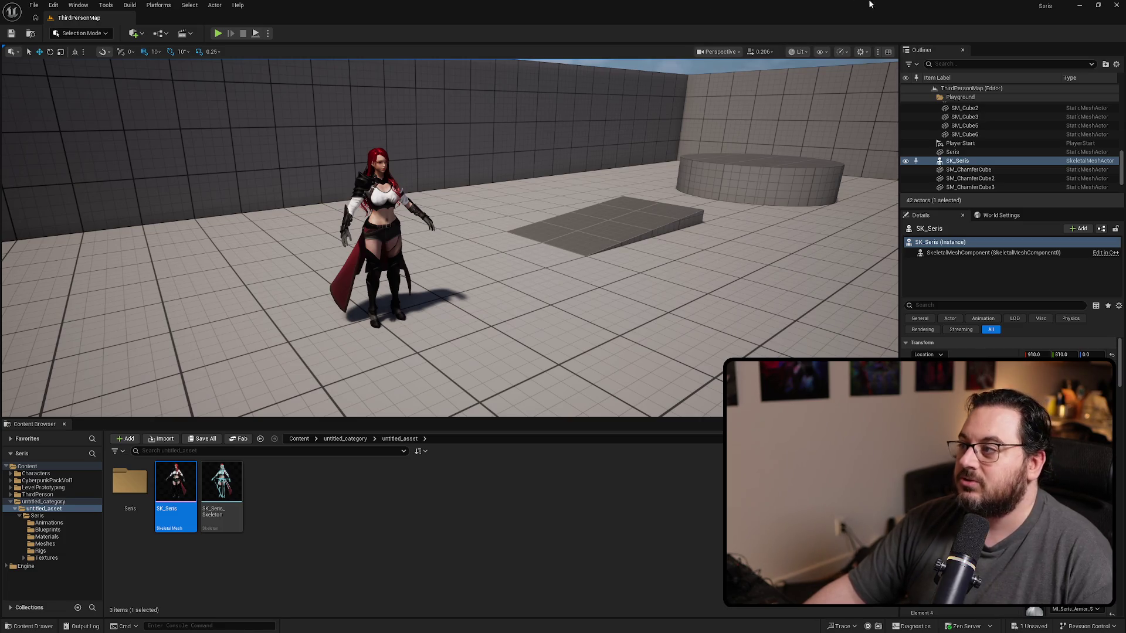
{"action": "left_click", "coordinate": [1117, 4]}
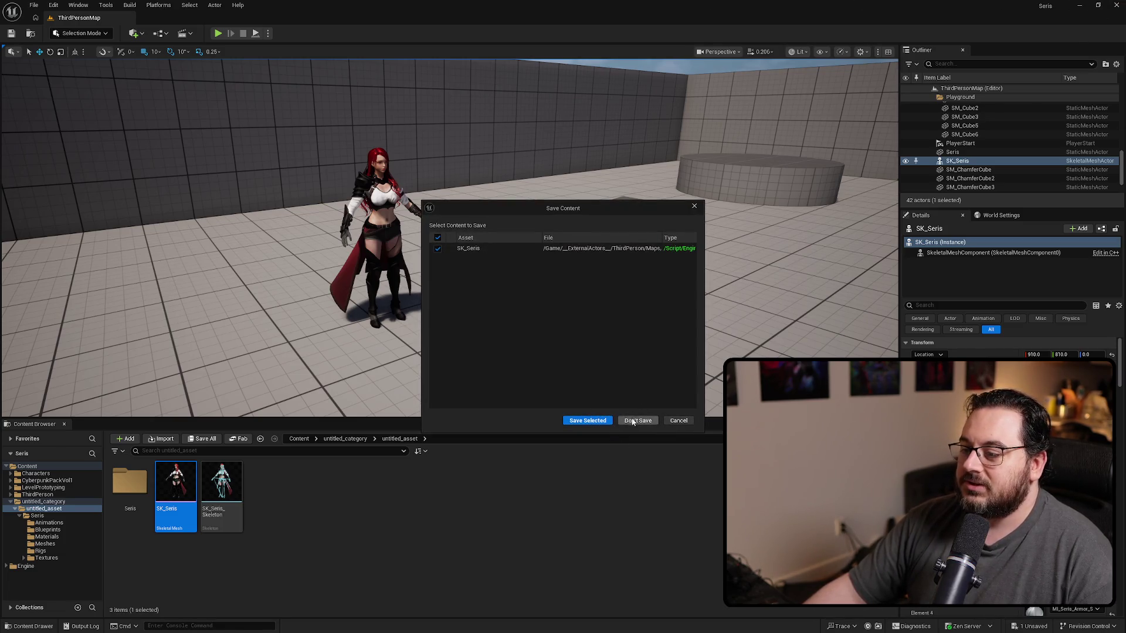
{"action": "left_click", "coordinate": [633, 421]}
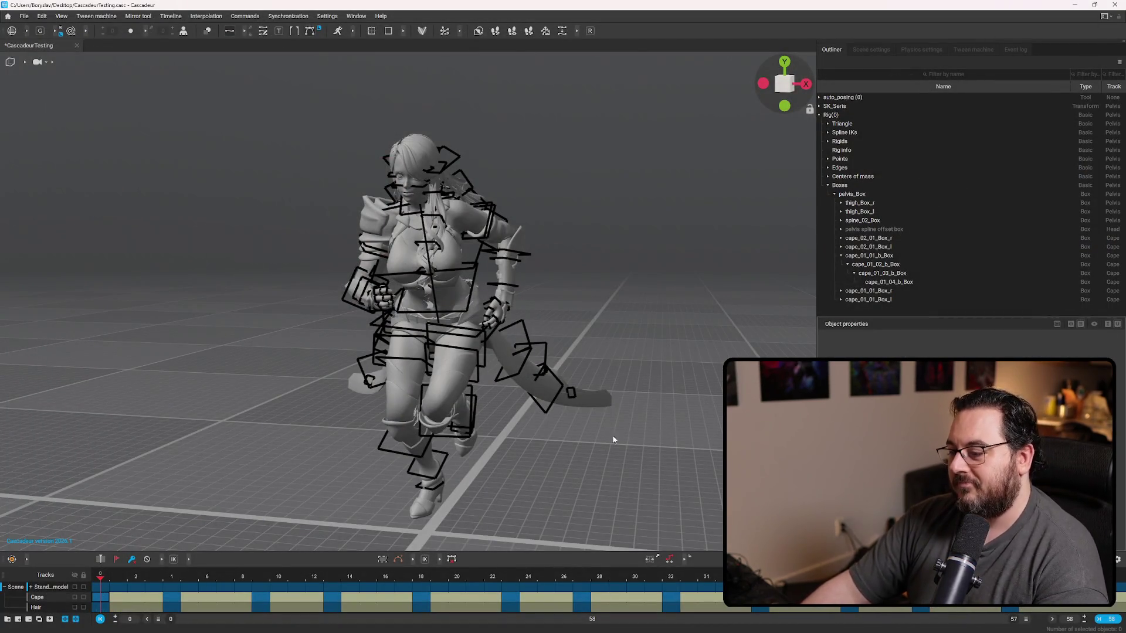
{"action": "mouse_move", "coordinate": [613, 439]}
{"action": "right_mouse_down"}
{"action": "mouse_move", "coordinate": [626, 322]}
{"action": "mouse_move", "coordinate": [701, 291]}
{"action": "mouse_move", "coordinate": [506, 400]}
{"action": "mouse_move", "coordinate": [474, 404]}
{"action": "right_mouse_up"}
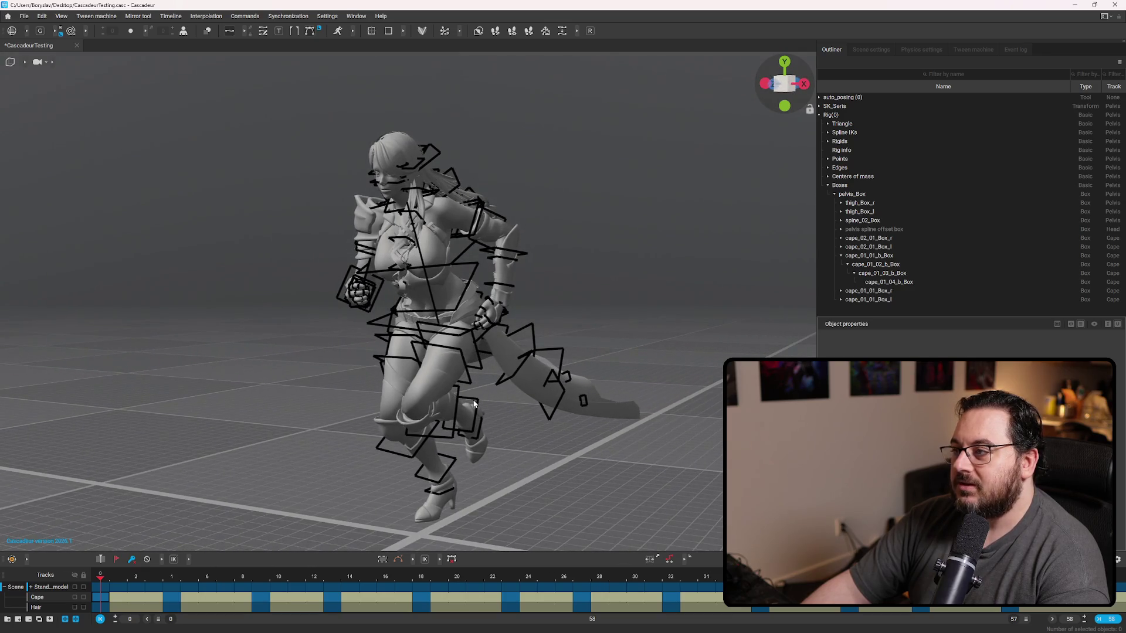